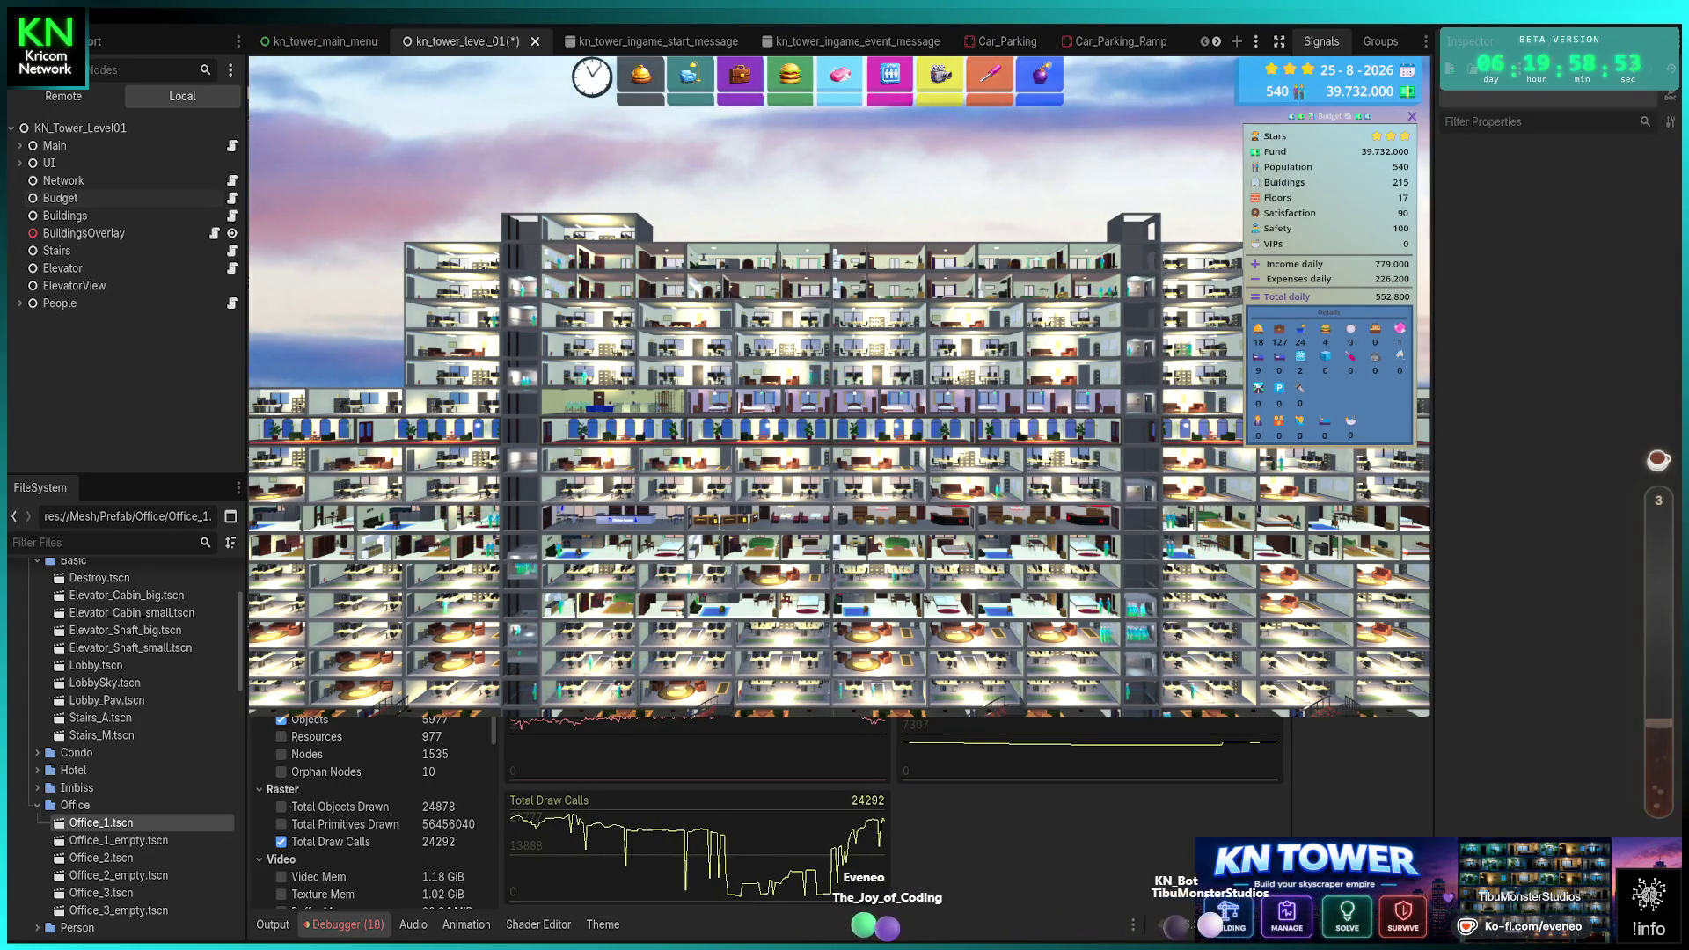
{"action": "left_click", "coordinate": [282, 843]}
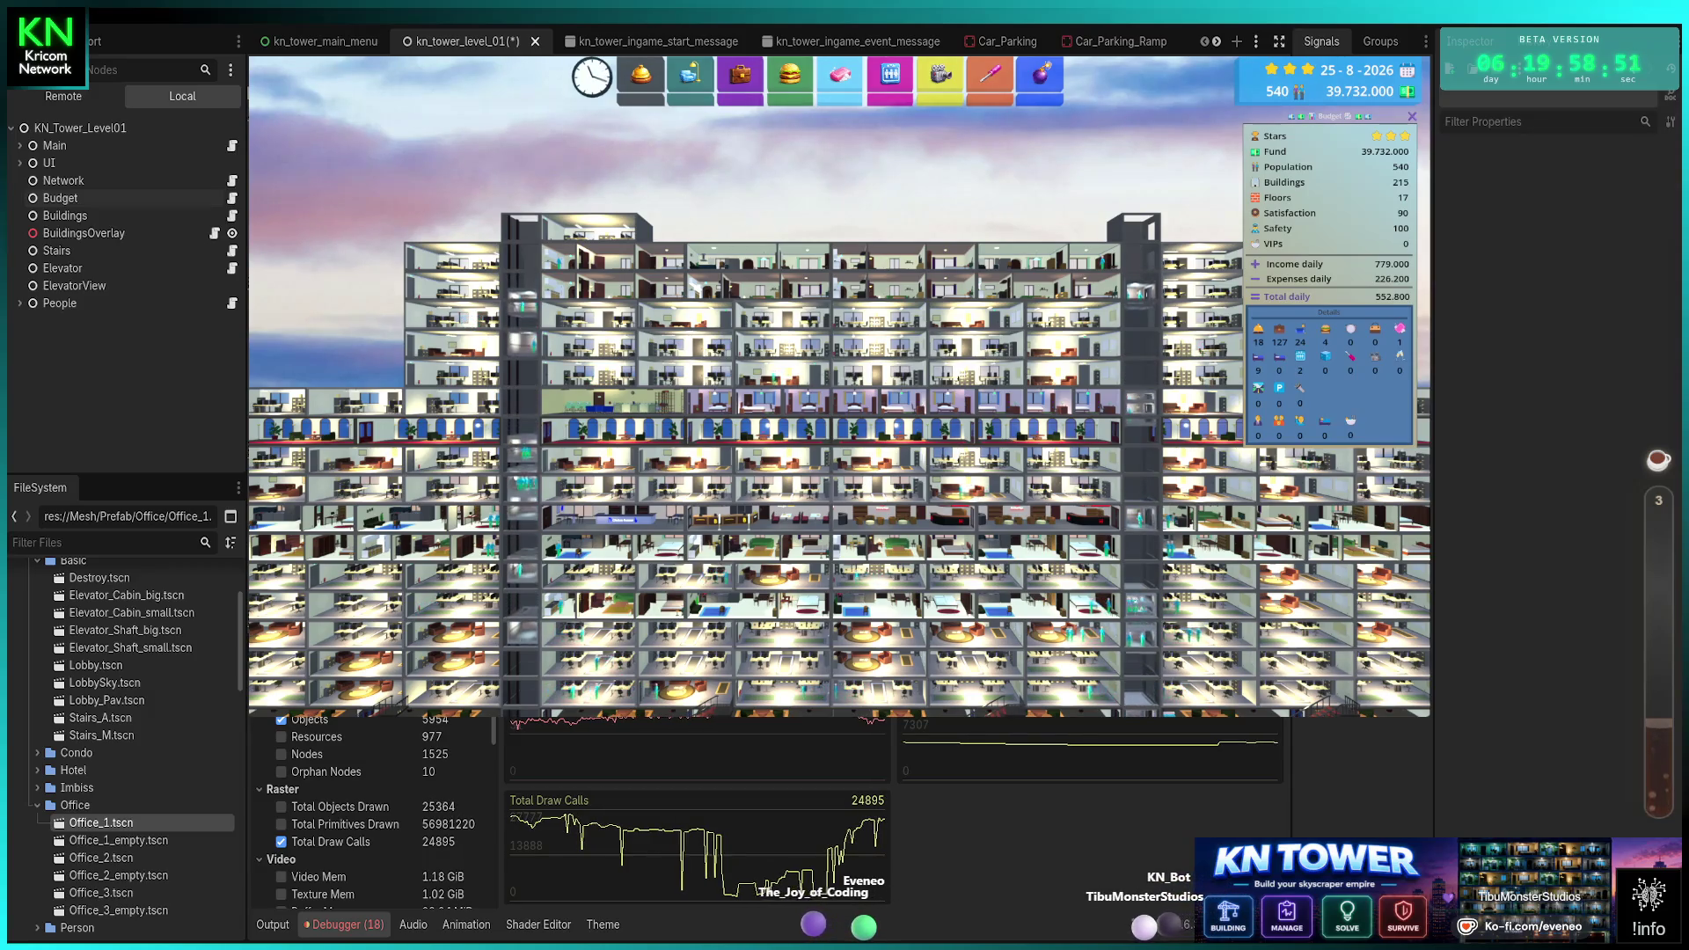